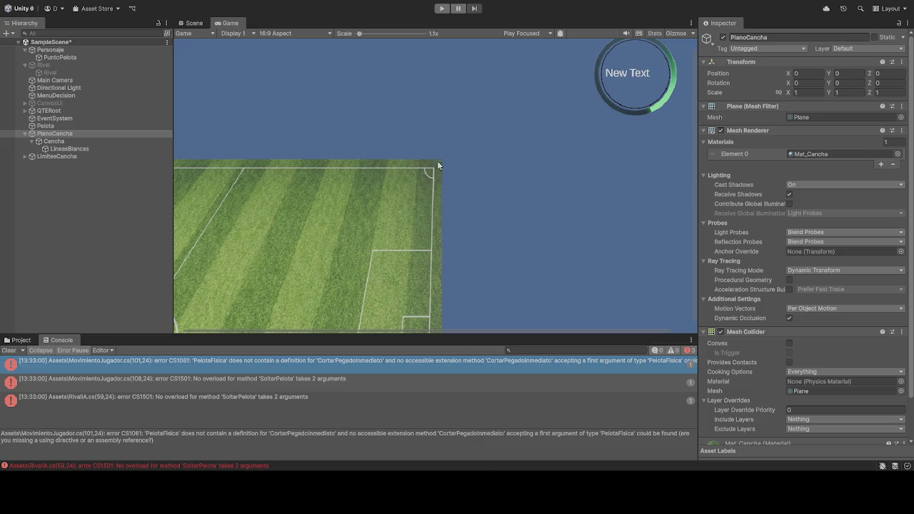
Step: Attempt play mode, review the compile errors blocking it, and select the SampleScene root
{"action": "left_click", "coordinate": [441, 7]}
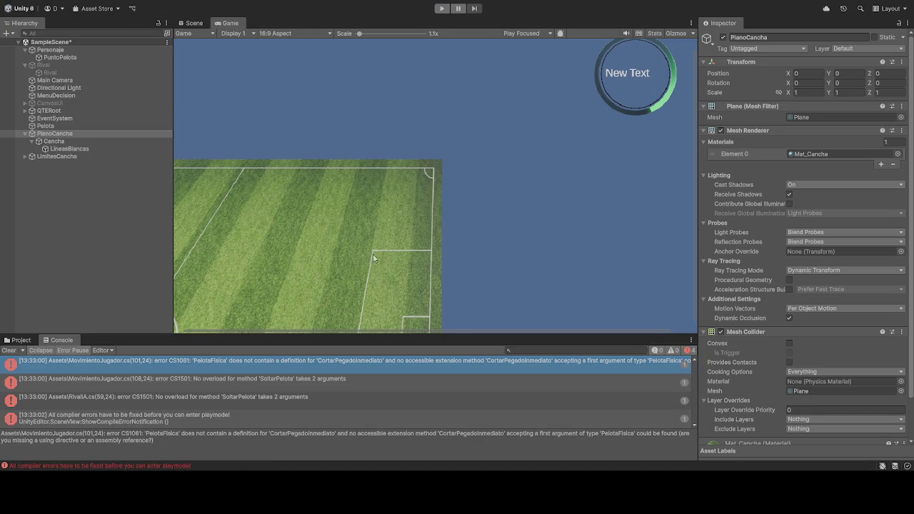
{"action": "scroll", "coordinate": [765, 350], "scroll_direction": "down", "scroll_amount": 3}
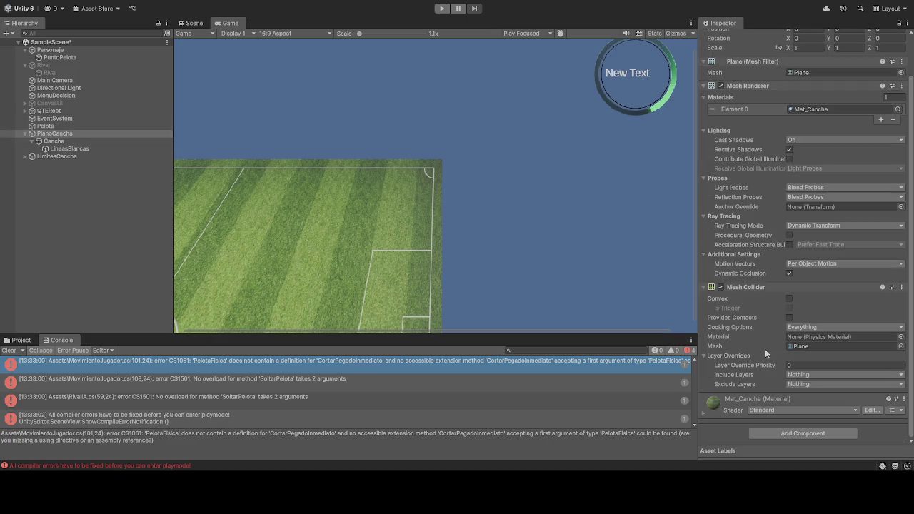
{"action": "scroll", "coordinate": [750, 344], "scroll_direction": "up", "scroll_amount": 3}
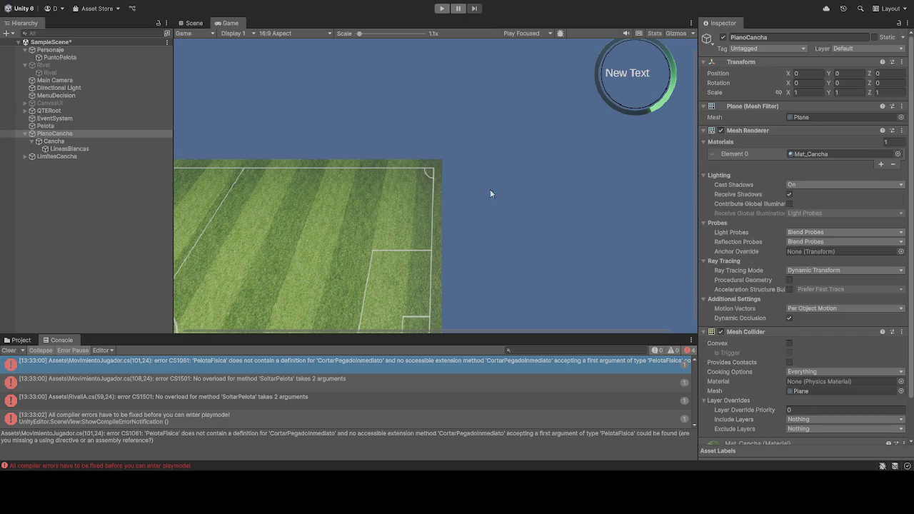
{"action": "left_click", "coordinate": [79, 56]}
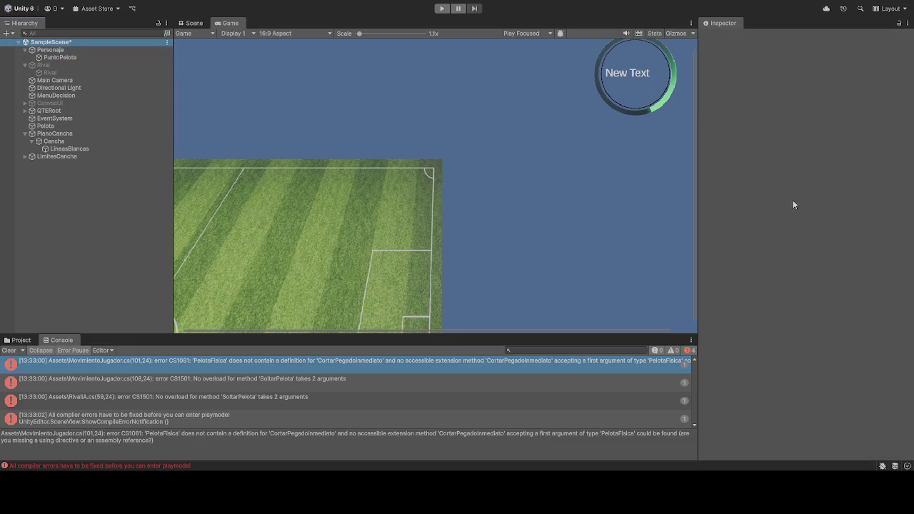
Step: Inspect all components on the Personaje player object
{"action": "left_click", "coordinate": [51, 50]}
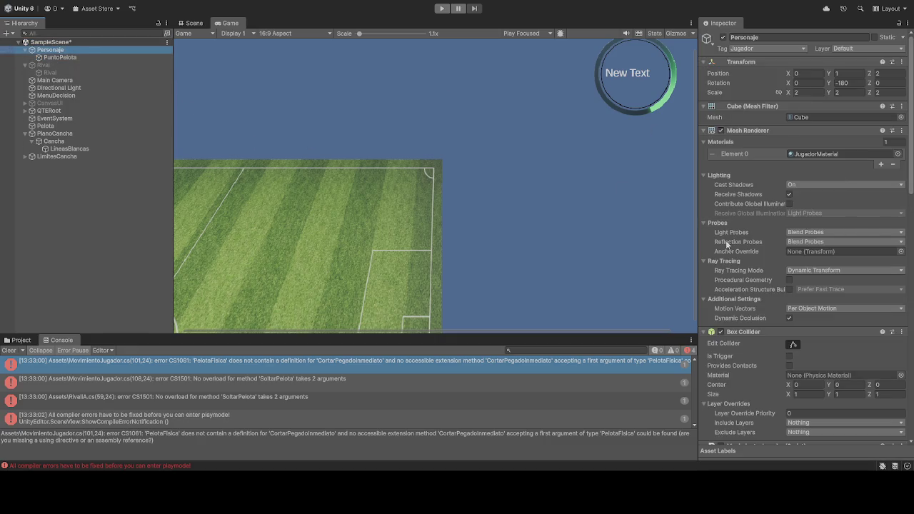
{"action": "scroll", "coordinate": [742, 285], "scroll_direction": "down", "scroll_amount": 2}
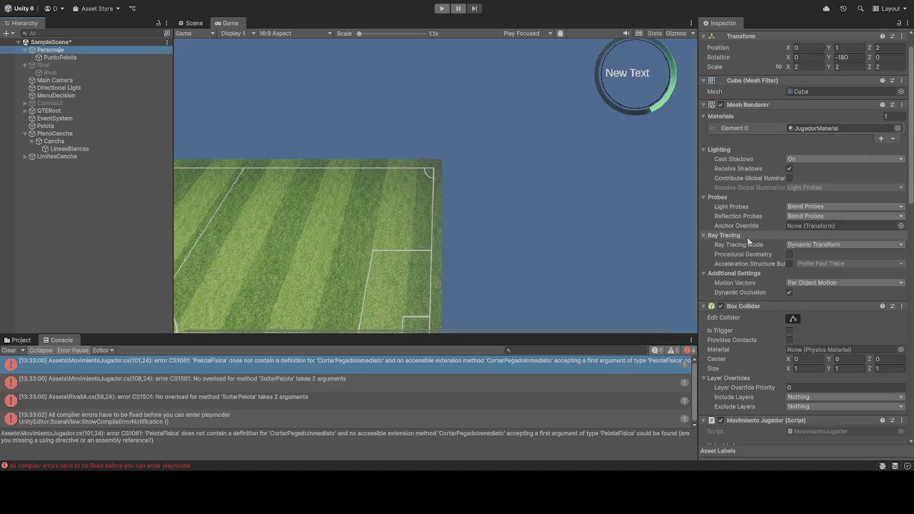
{"action": "scroll", "coordinate": [746, 239], "scroll_direction": "down", "scroll_amount": 5}
{"action": "scroll", "coordinate": [748, 249], "scroll_direction": "down", "scroll_amount": 15}
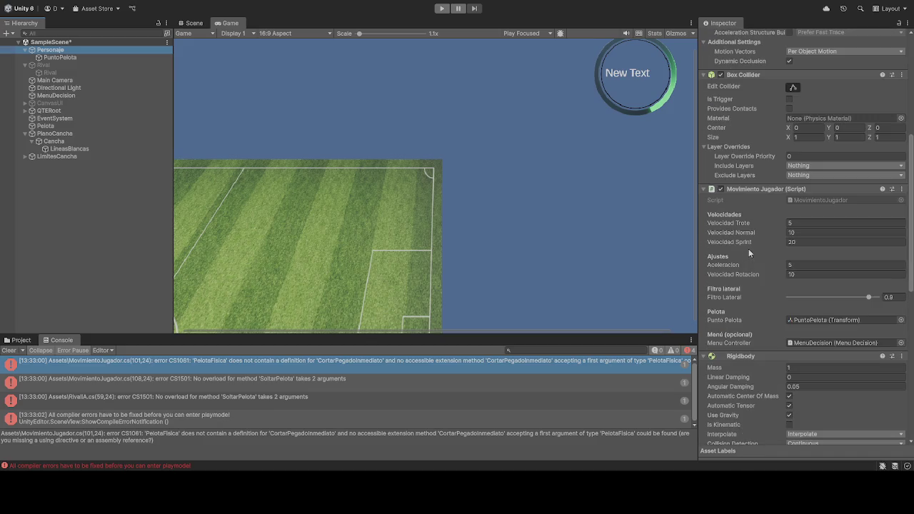
{"action": "scroll", "coordinate": [748, 246], "scroll_direction": "up", "scroll_amount": 15}
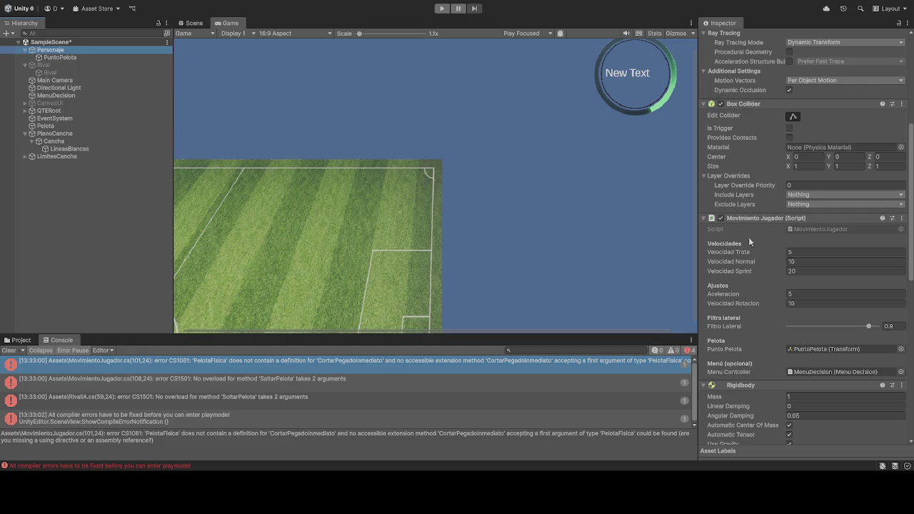
{"action": "scroll", "coordinate": [752, 220], "scroll_direction": "up", "scroll_amount": 3}
{"action": "scroll", "coordinate": [753, 238], "scroll_direction": "up", "scroll_amount": 10}
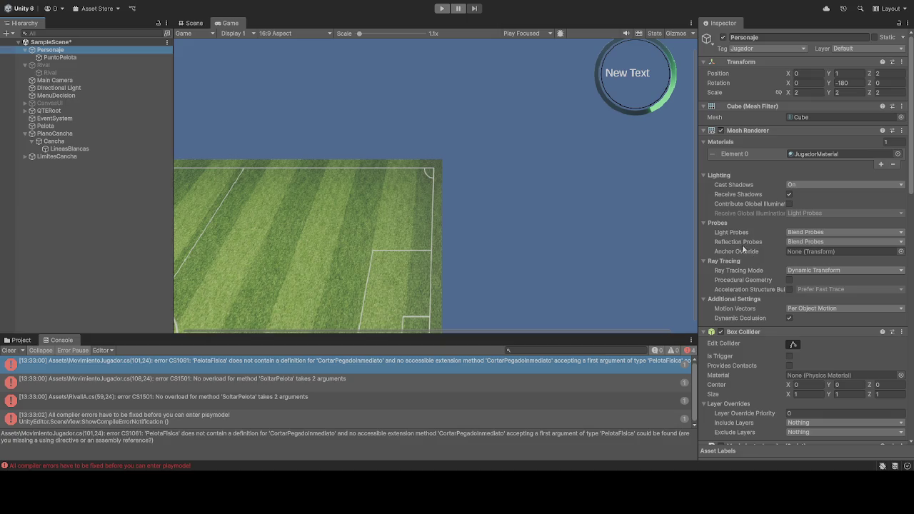
Step: Inspect the PuntoPelota anchor, the Cancha pitch script settings and the PlanoCancha plane
{"action": "left_click", "coordinate": [82, 58]}
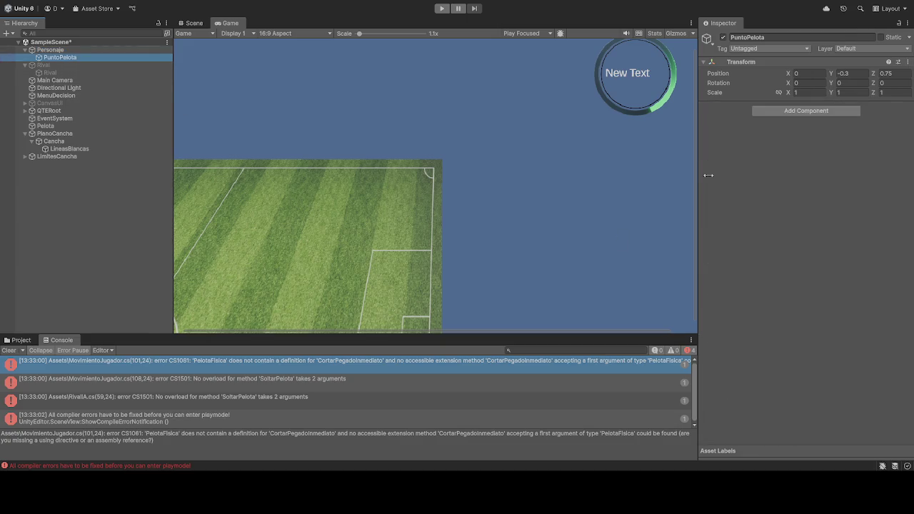
{"action": "left_click", "coordinate": [58, 141]}
{"action": "left_click", "coordinate": [57, 134]}
{"action": "left_click", "coordinate": [61, 143]}
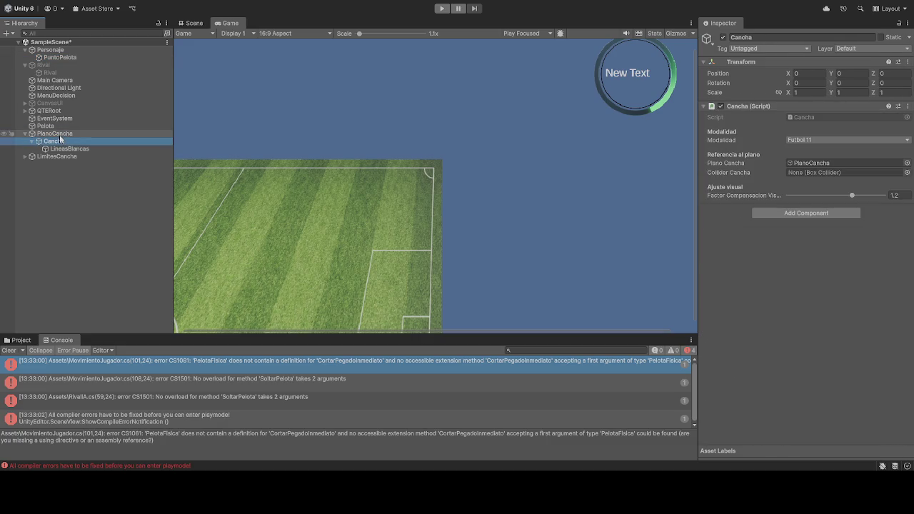
{"action": "left_click", "coordinate": [59, 134]}
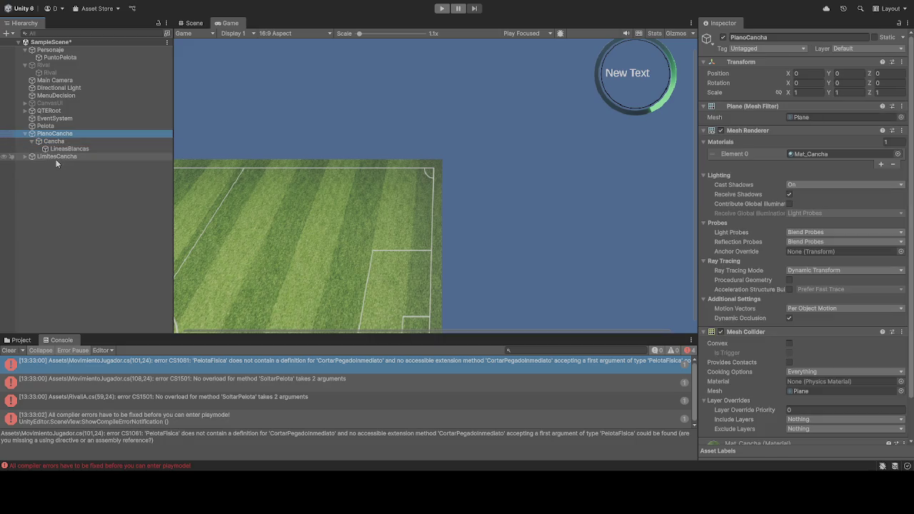
Step: Inspect the Pelota ball's 0.4-mass Rigidbody and PelotaFisica script, then step through the errors
{"action": "left_click", "coordinate": [50, 126]}
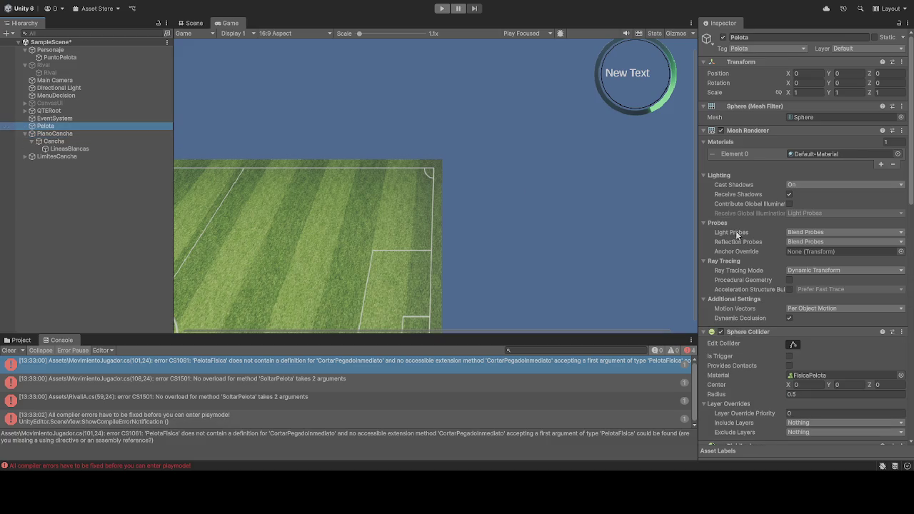
{"action": "scroll", "coordinate": [734, 234], "scroll_direction": "down", "scroll_amount": 5}
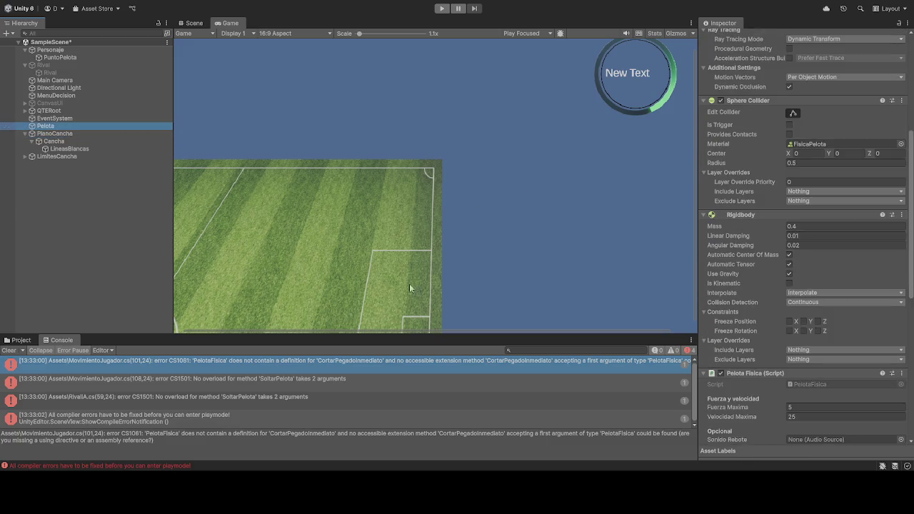
{"action": "key", "text": "Down"}
{"action": "key", "text": "Down"}
{"action": "key", "text": "Down"}
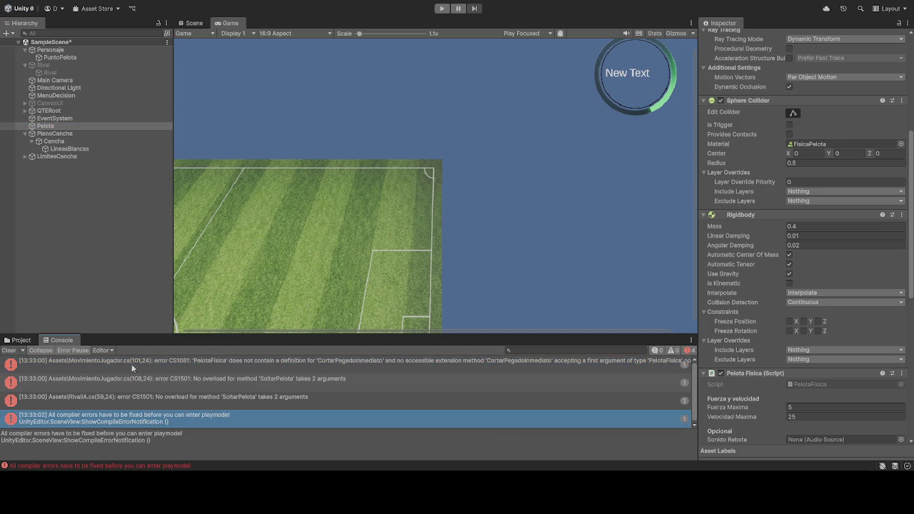
Step: Select all four Console compile errors, starting with the CortarPegadoInmediato error details
{"action": "left_click", "coordinate": [123, 365]}
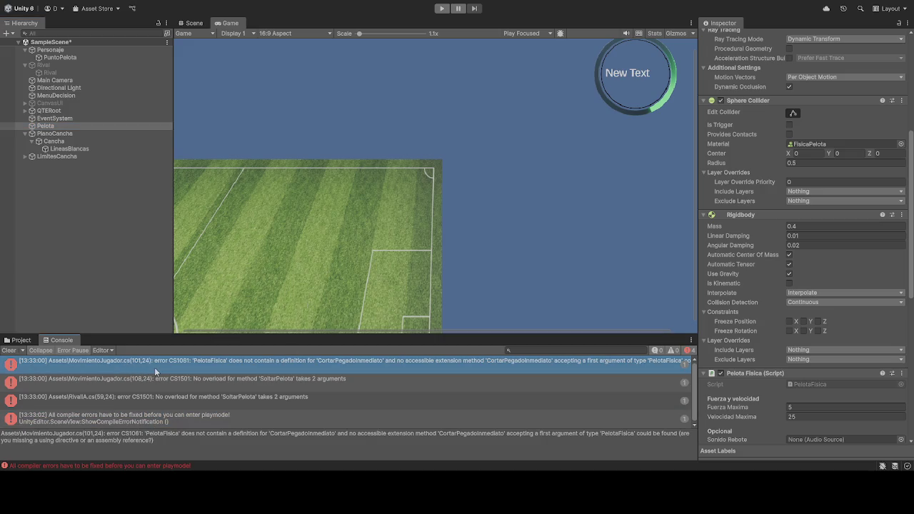
{"action": "left_click", "coordinate": [189, 396]}
{"action": "key", "text": "Up"}
{"action": "key", "text": "Up"}
{"action": "left_click", "coordinate": [162, 419], "text": "shift"}
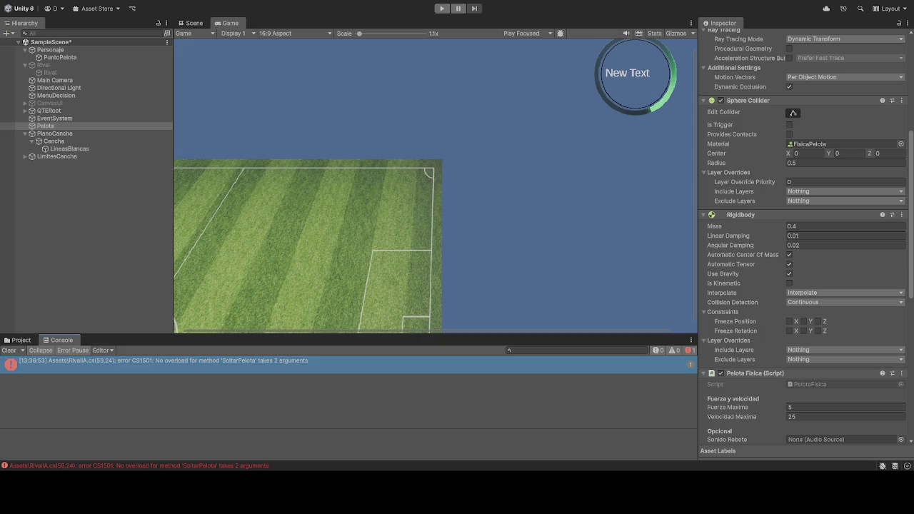
Step: Try Play again and read the RivalIA SoltarPelota argument error blocking play mode
{"action": "left_click", "coordinate": [442, 8]}
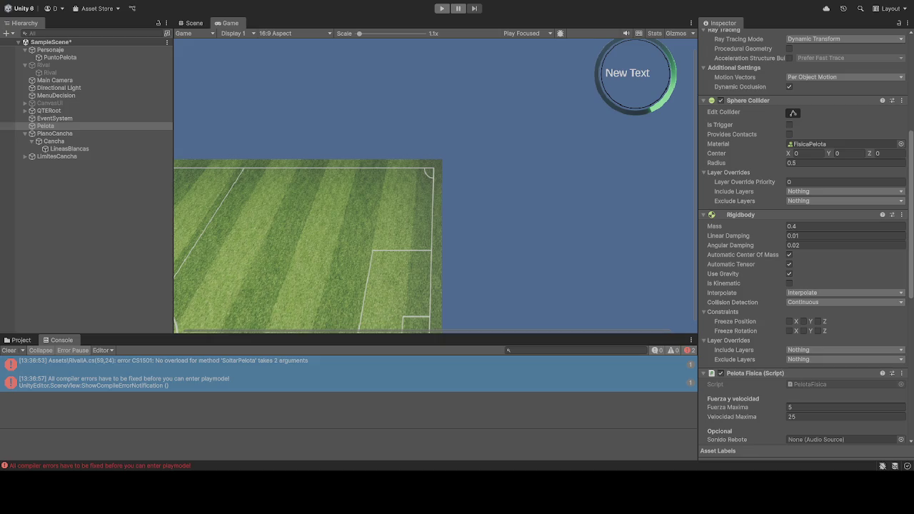
{"action": "left_click", "coordinate": [202, 371]}
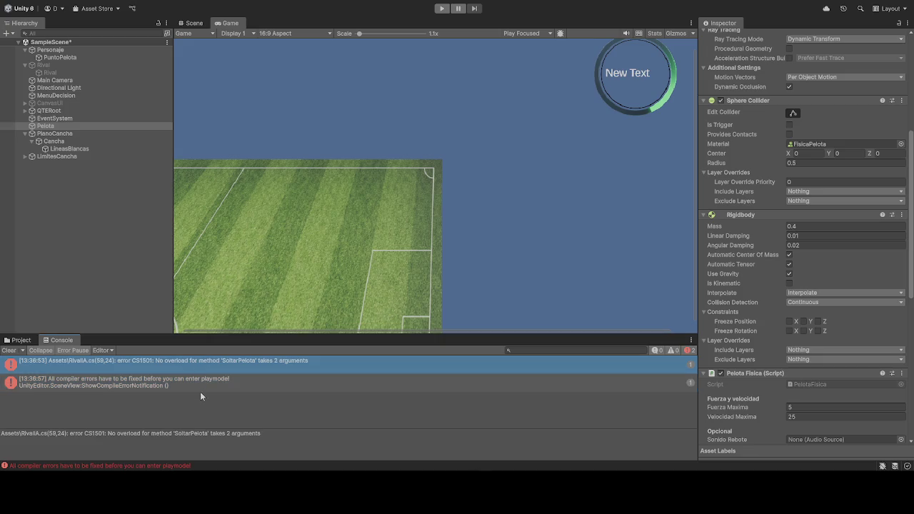
{"action": "left_click", "coordinate": [201, 384]}
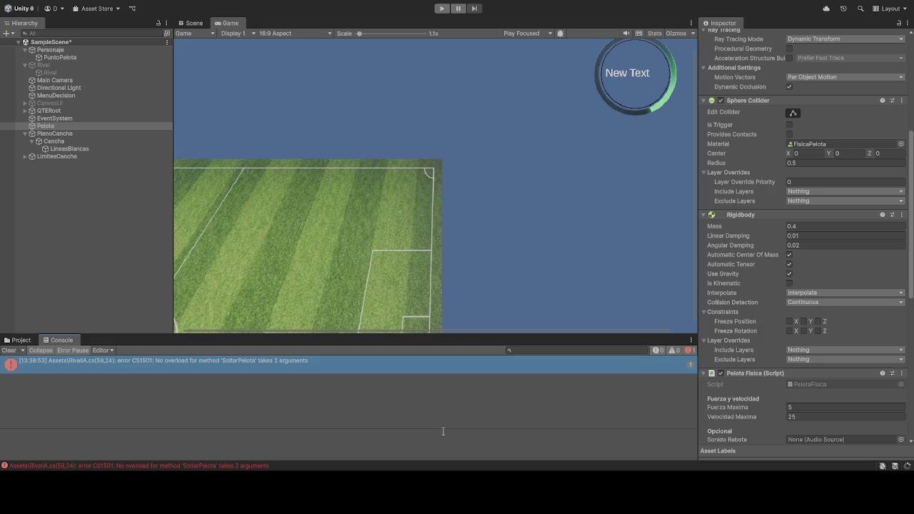
{"action": "left_click", "coordinate": [441, 9]}
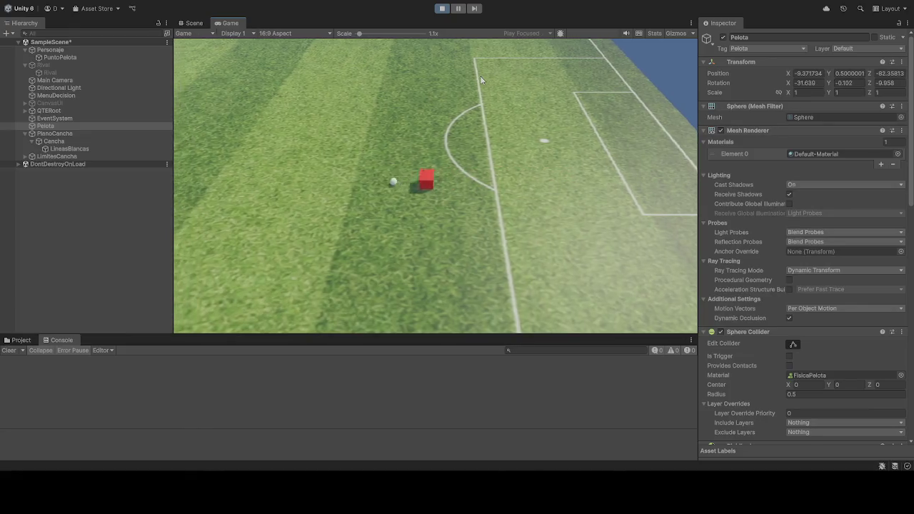
{"action": "left_click", "coordinate": [442, 10]}
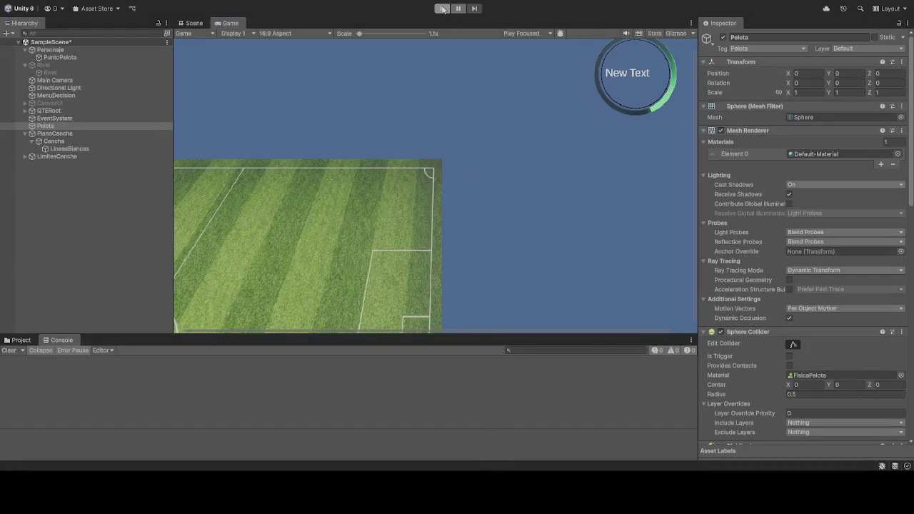
{"action": "left_click", "coordinate": [126, 65]}
Step: Activate the Rival object and run the game with player and rival
{"action": "left_click", "coordinate": [723, 37]}
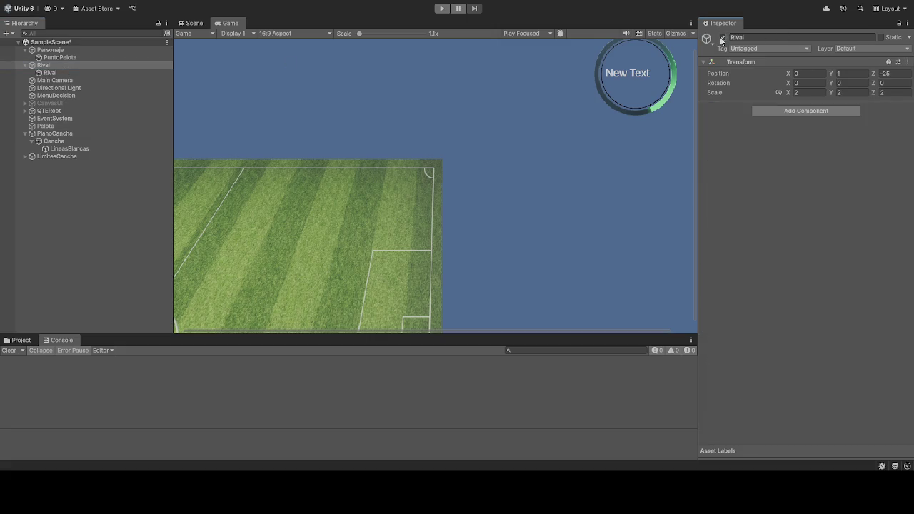
{"action": "left_click", "coordinate": [441, 8]}
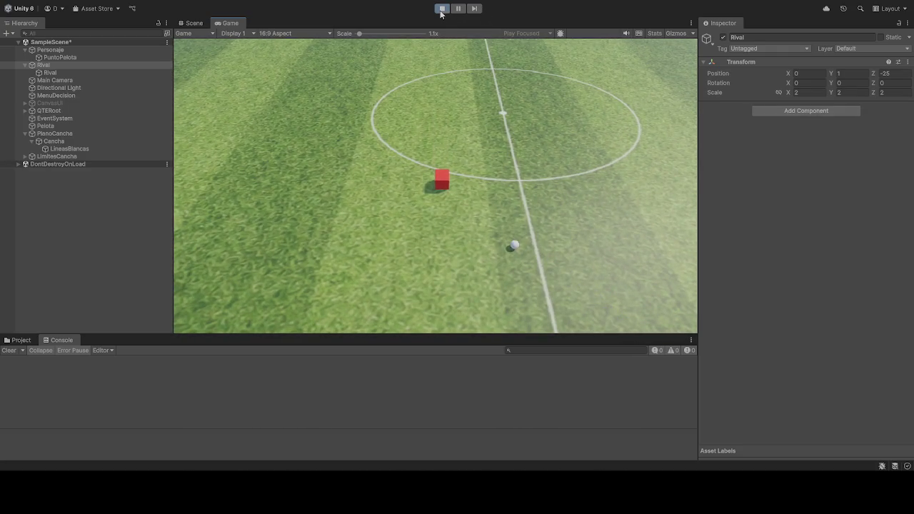
Step: Exit Play mode to stop the test run
{"action": "left_click", "coordinate": [440, 13]}
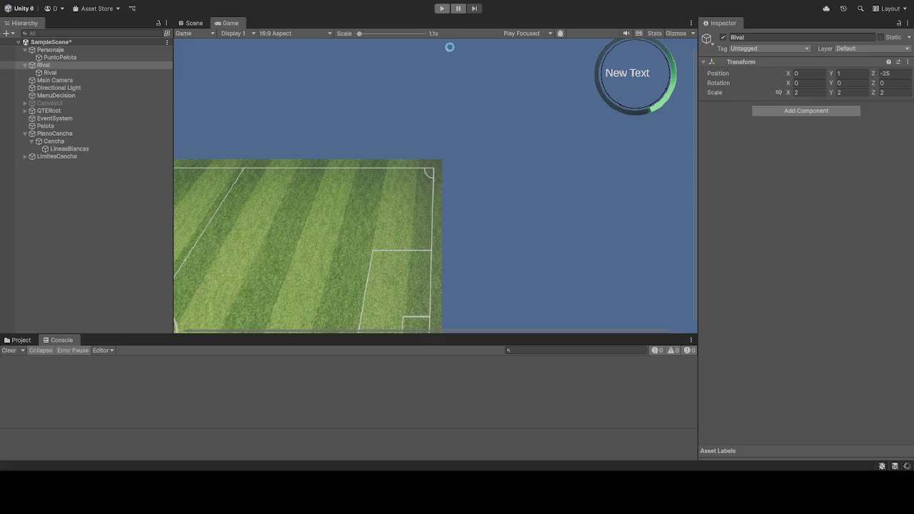
Step: Run the scene to watch the QTE timer ring fill, then stop it
{"action": "left_click", "coordinate": [442, 9]}
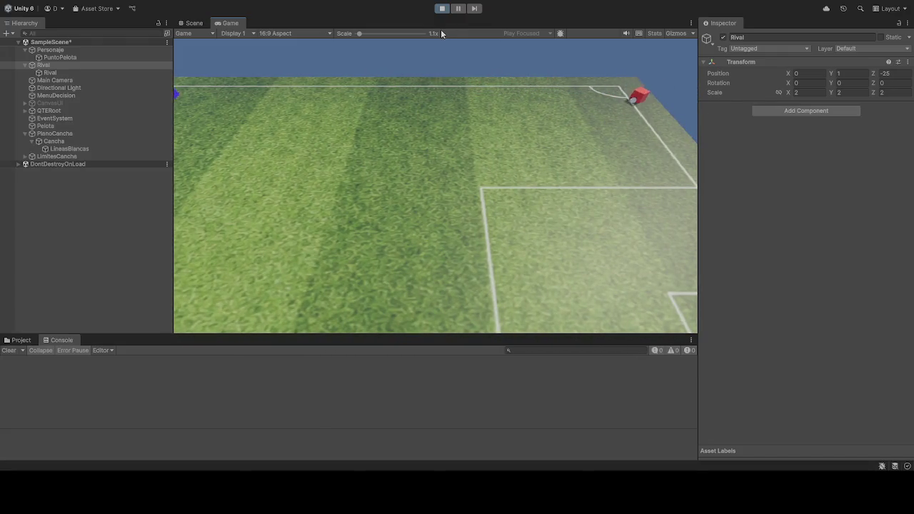
{"action": "left_click", "coordinate": [440, 9]}
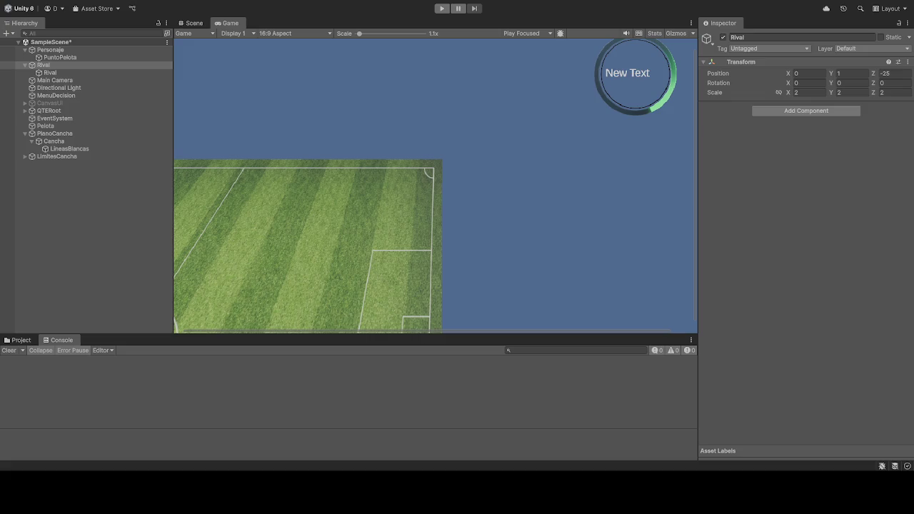
Step: Enter Play mode and dribble the red player with A left, S down, W up, then D right
{"action": "left_click", "coordinate": [442, 9]}
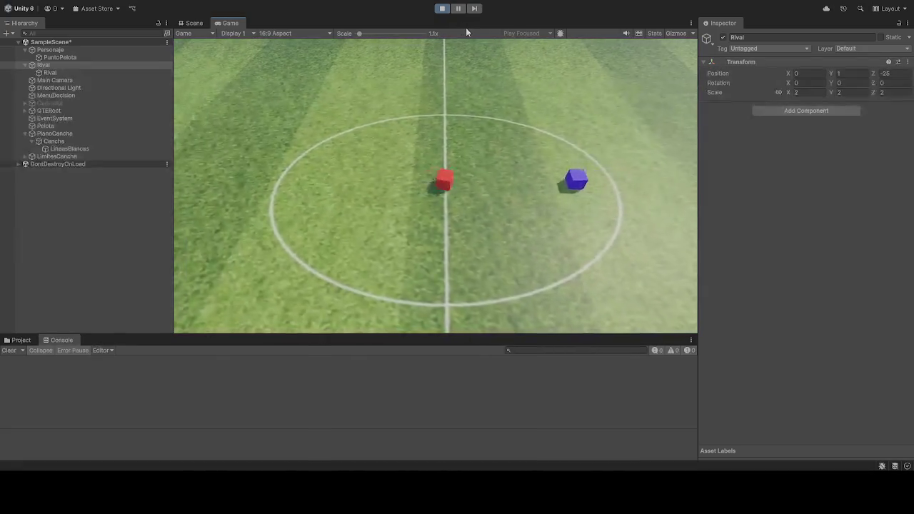
{"action": "key", "text": "a"}
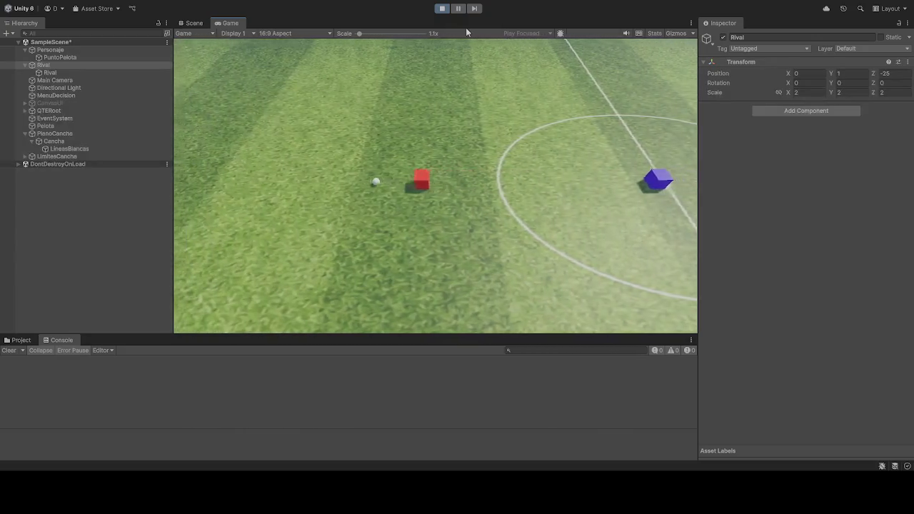
{"action": "key", "text": "a"}
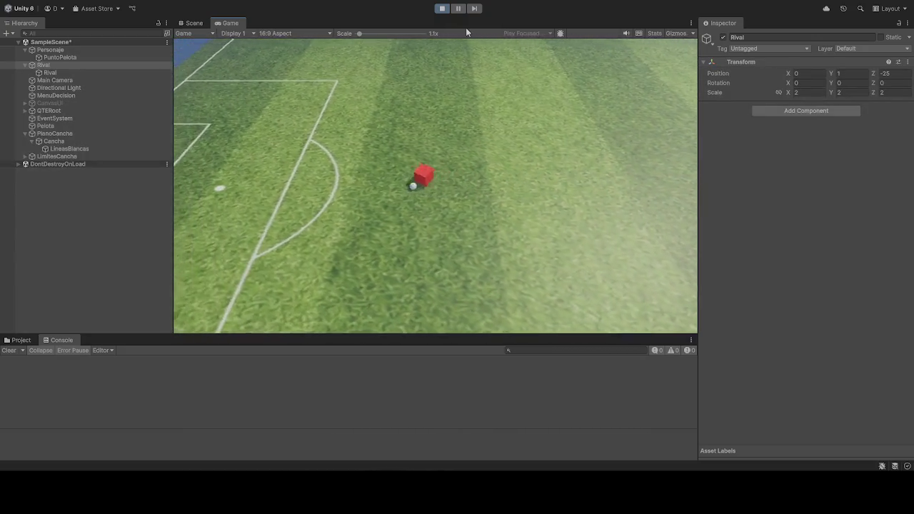
{"action": "key", "text": "a"}
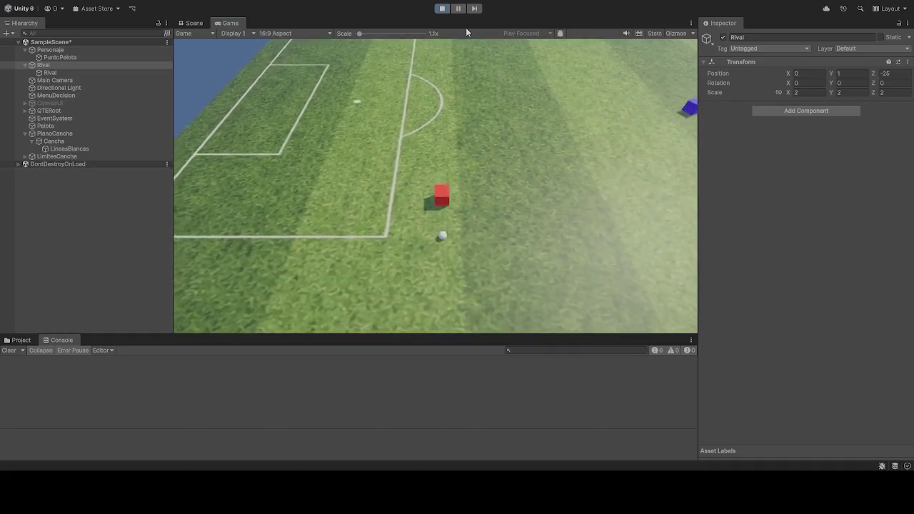
{"action": "key", "text": "s"}
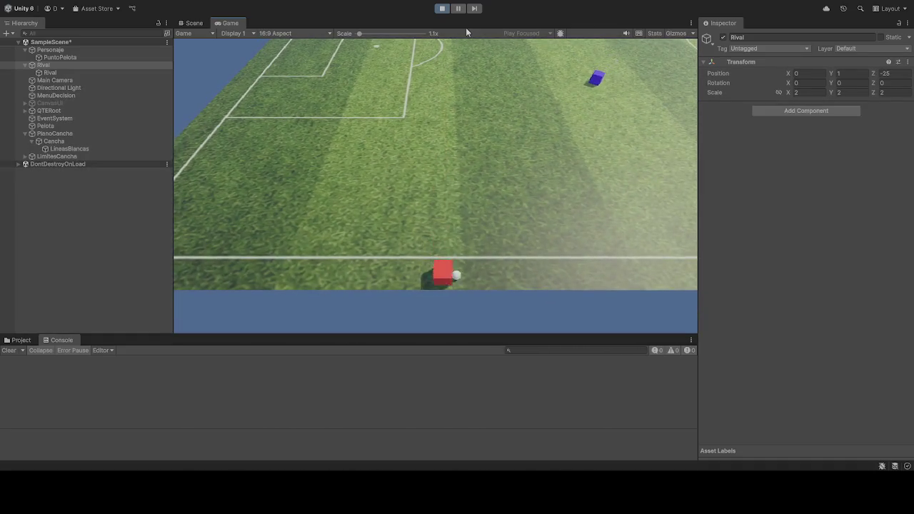
{"action": "key", "text": "w"}
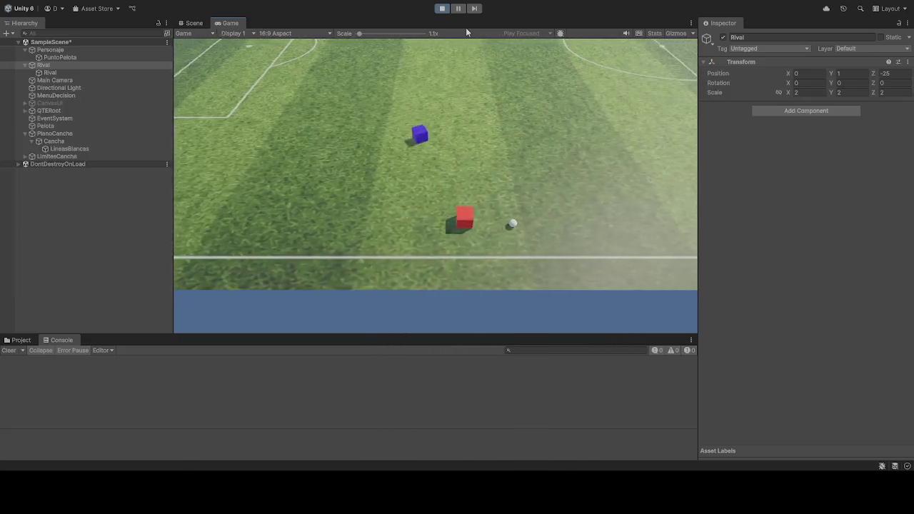
{"action": "key", "text": "d"}
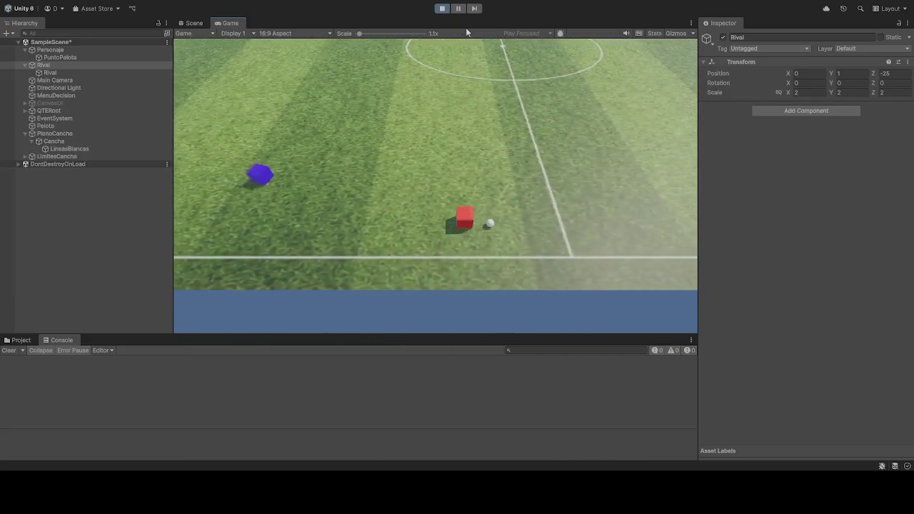
{"action": "key", "text": "d"}
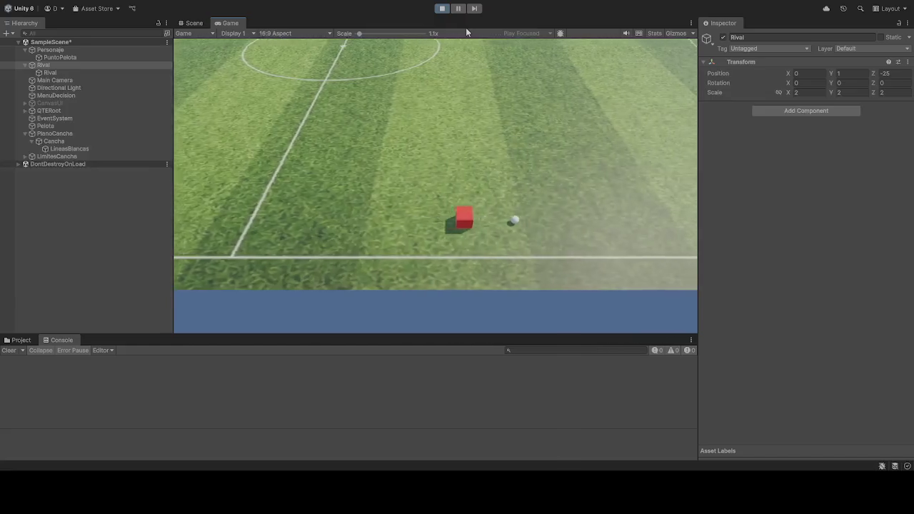
{"action": "key", "text": "d"}
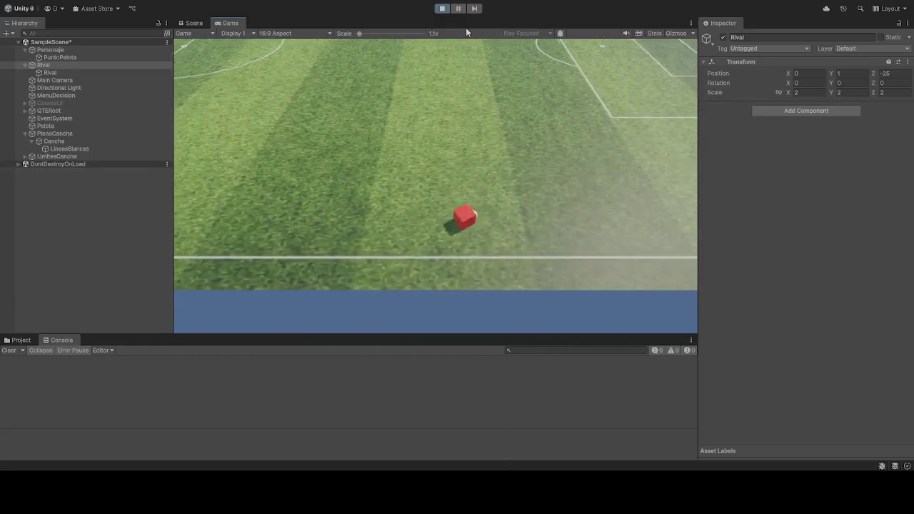
Step: Exit Play mode to stop the test run
{"action": "left_click", "coordinate": [442, 8]}
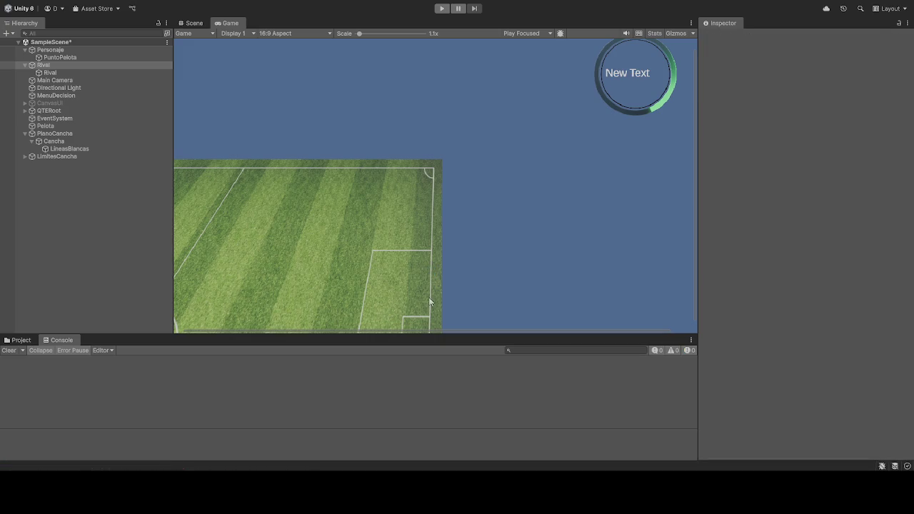
Step: Run the game to test the QTE timer, then stop the test
{"action": "left_click", "coordinate": [442, 8]}
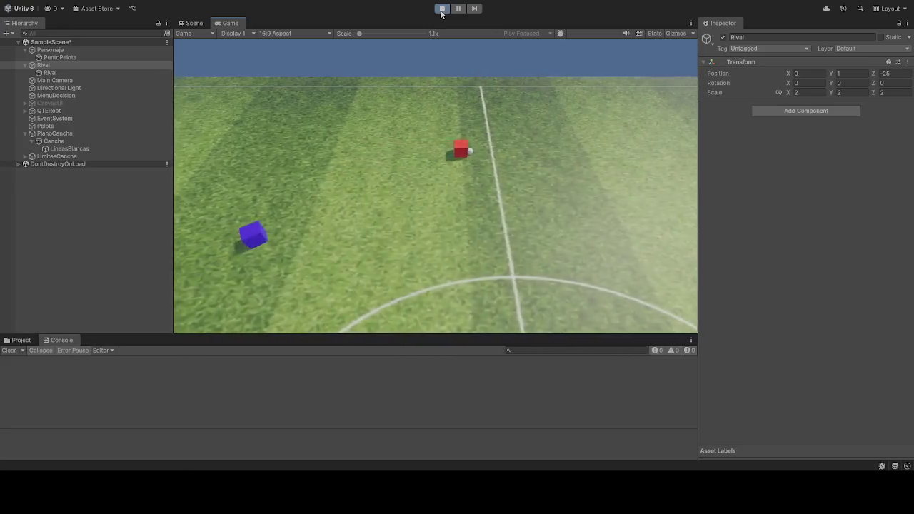
{"action": "left_click", "coordinate": [441, 9]}
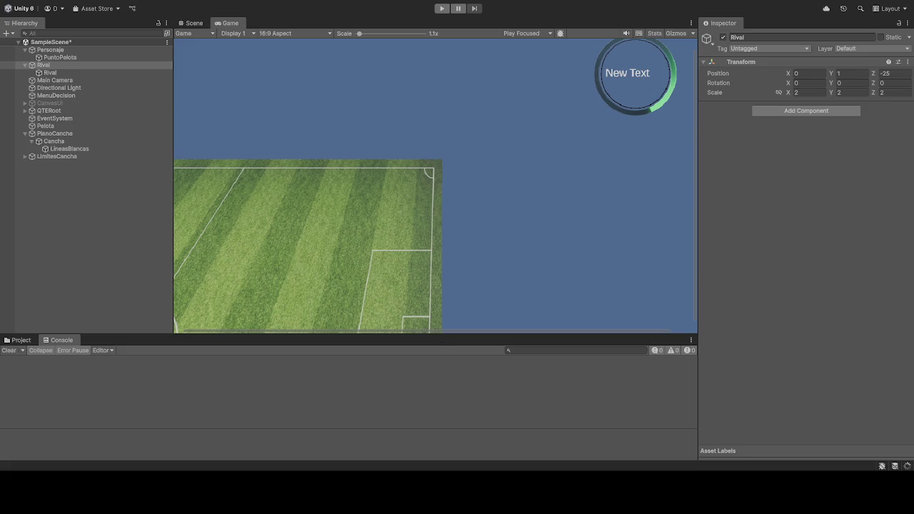
Step: Enter Play mode to check the QTE timer ring and label in the Game view
{"action": "left_click", "coordinate": [441, 8]}
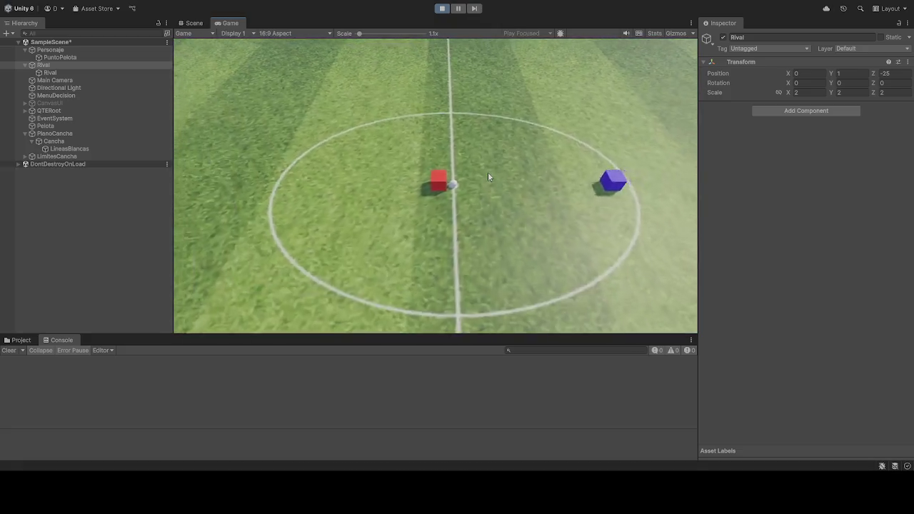
Step: Dribble the ball left, down, then right toward the penalty area with the red player
{"action": "key", "text": "a"}
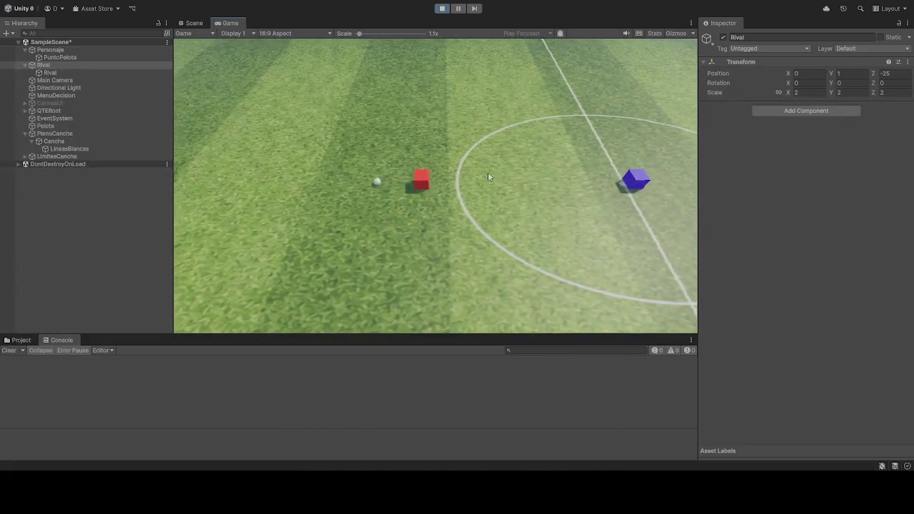
{"action": "key", "text": "a"}
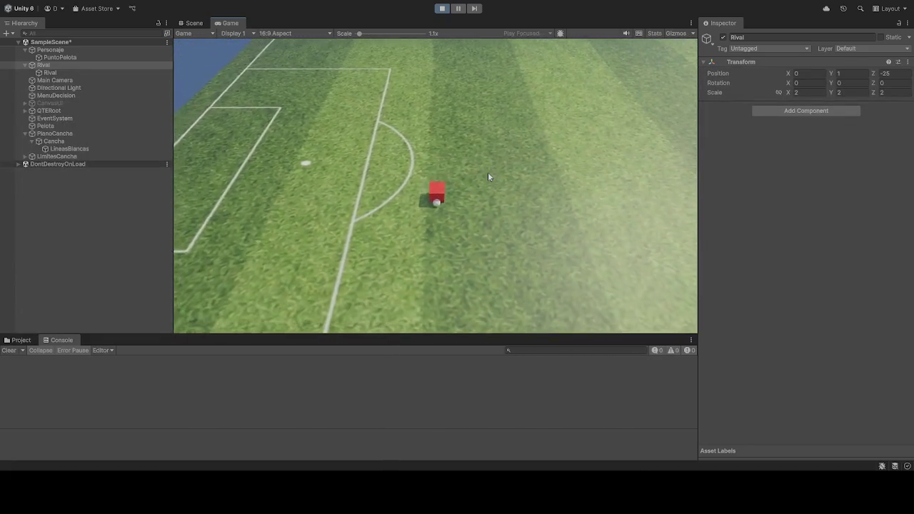
{"action": "key", "text": "s"}
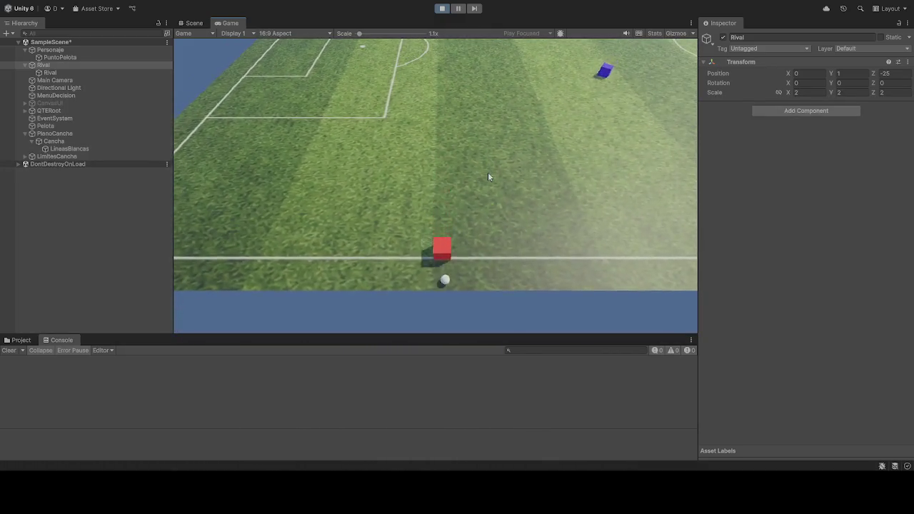
{"action": "key", "text": "d"}
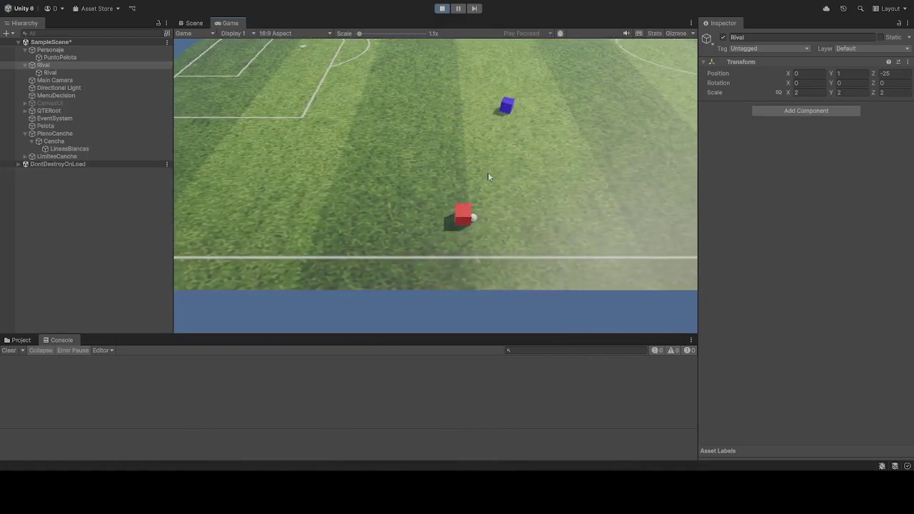
{"action": "key", "text": "d"}
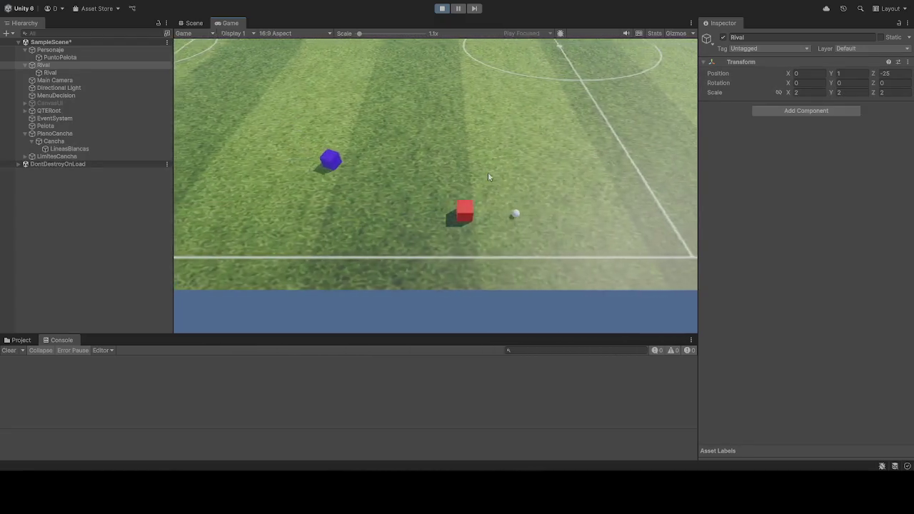
{"action": "key", "text": "d"}
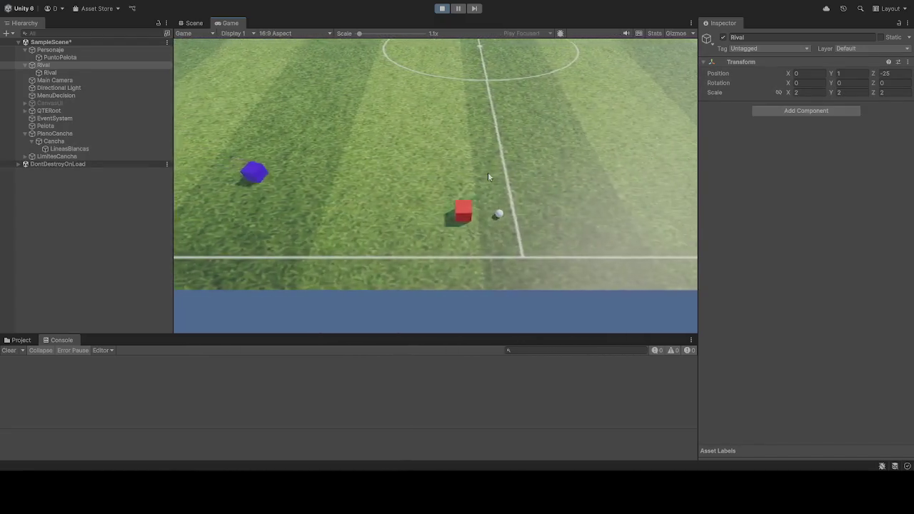
{"action": "key", "text": "d"}
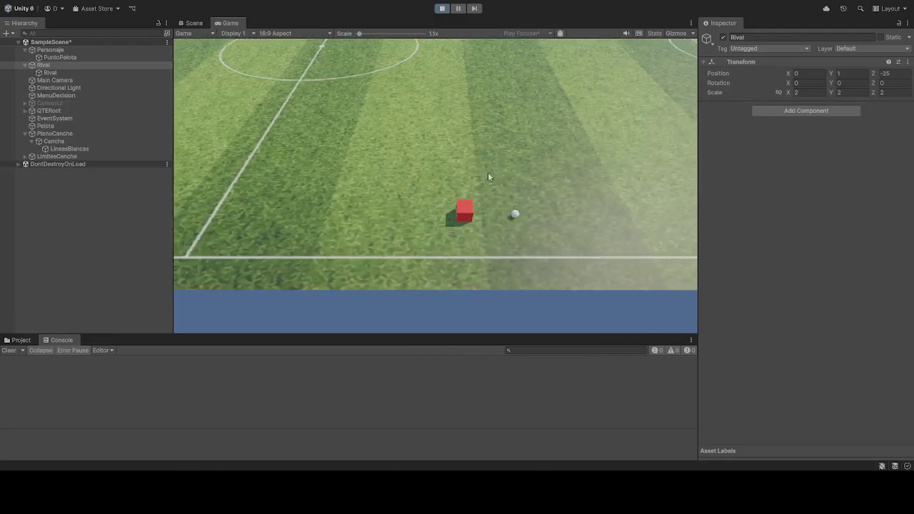
{"action": "key", "text": "d"}
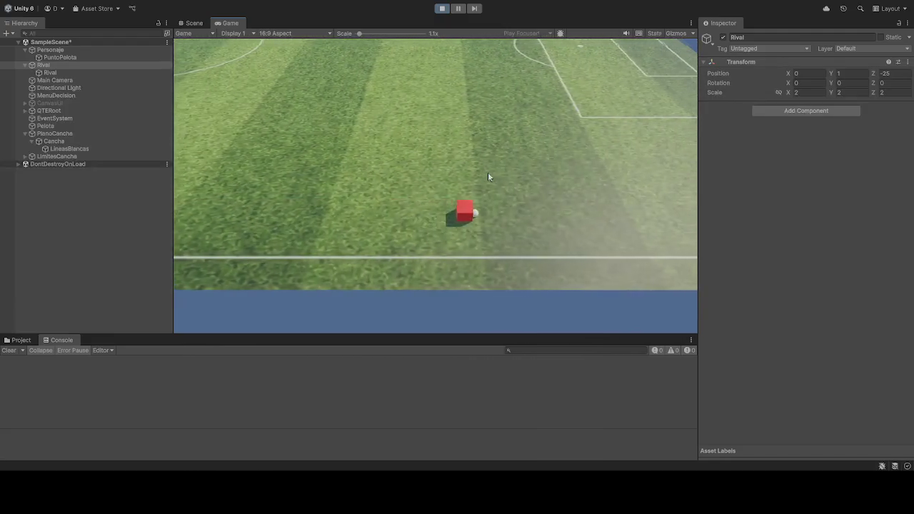
{"action": "key", "text": "d"}
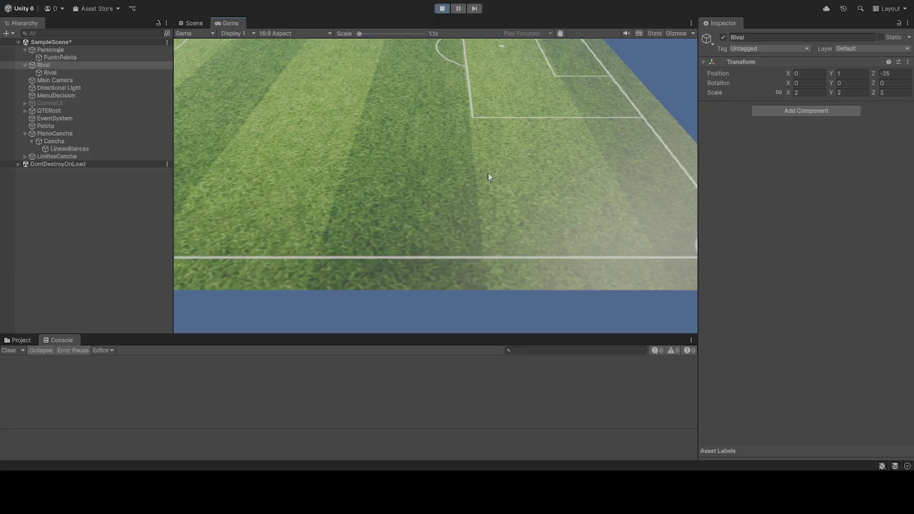
Step: Chase the blue rival after it takes the ball, then stop the play session
{"action": "key", "text": "a"}
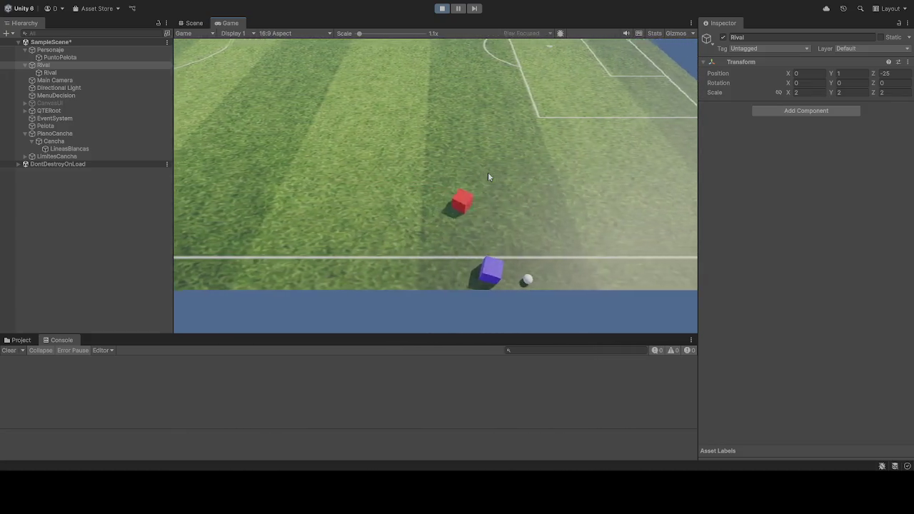
{"action": "key", "text": "s"}
{"action": "key", "text": "w"}
{"action": "key", "text": "d"}
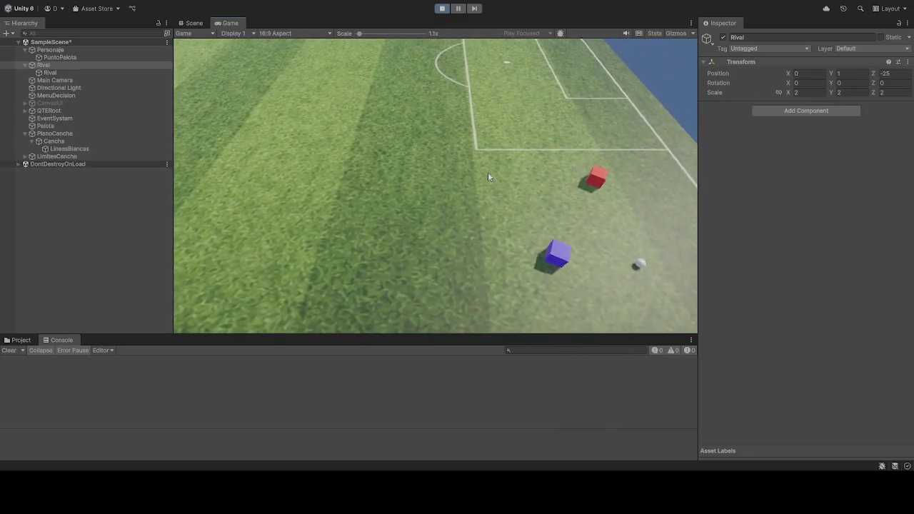
{"action": "key", "text": "a"}
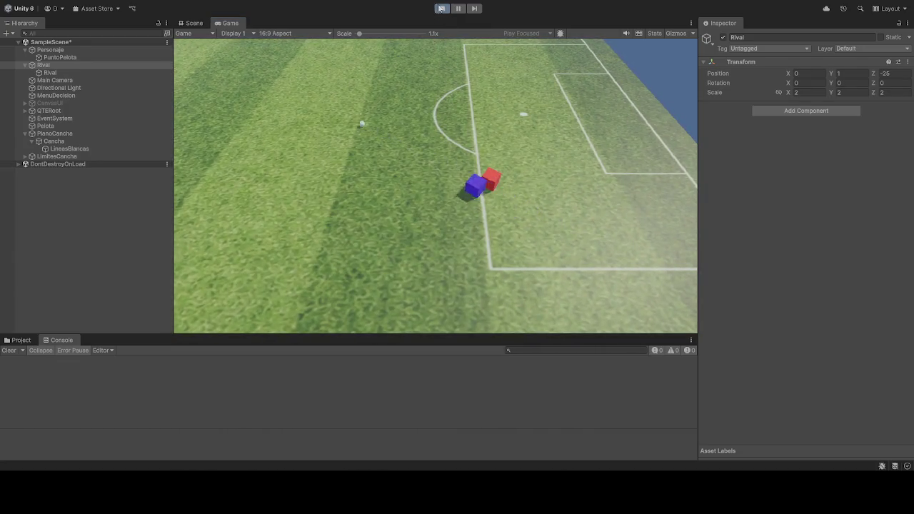
{"action": "left_click", "coordinate": [441, 9]}
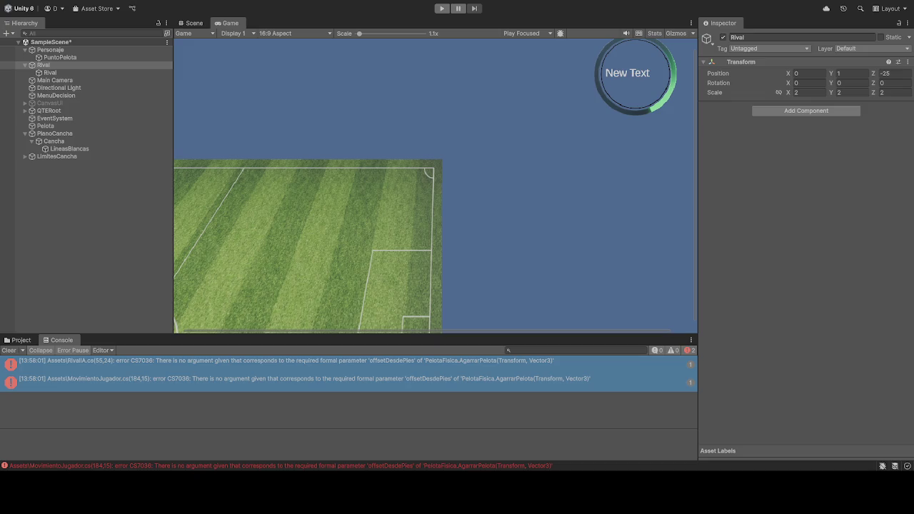
Step: Try Play mode, which compile errors block, then review Personaje's Inspector components
{"action": "left_click", "coordinate": [441, 8]}
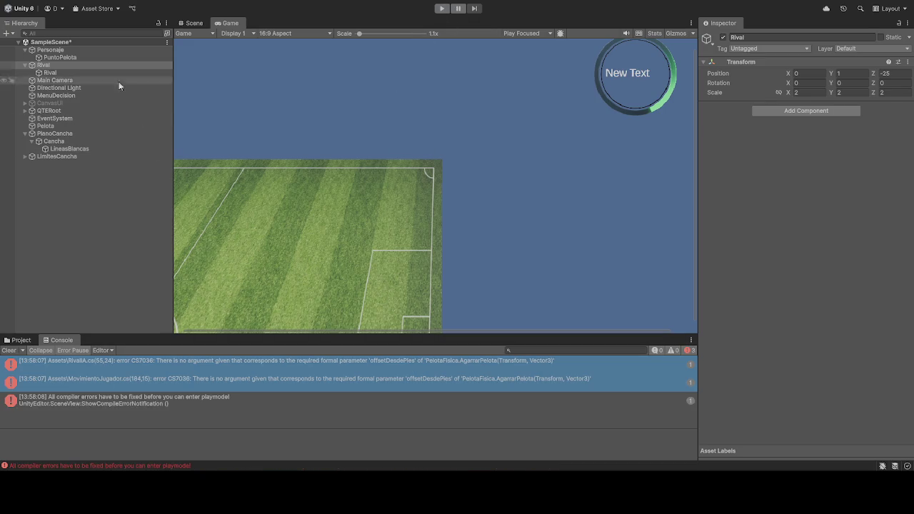
{"action": "left_click", "coordinate": [50, 50]}
{"action": "scroll", "coordinate": [783, 285], "scroll_direction": "down", "scroll_amount": 10}
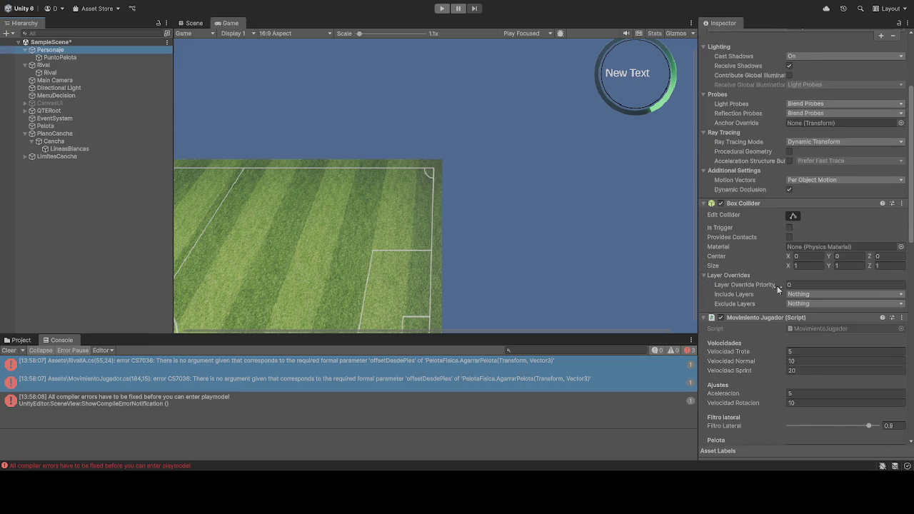
{"action": "scroll", "coordinate": [757, 268], "scroll_direction": "down", "scroll_amount": 3}
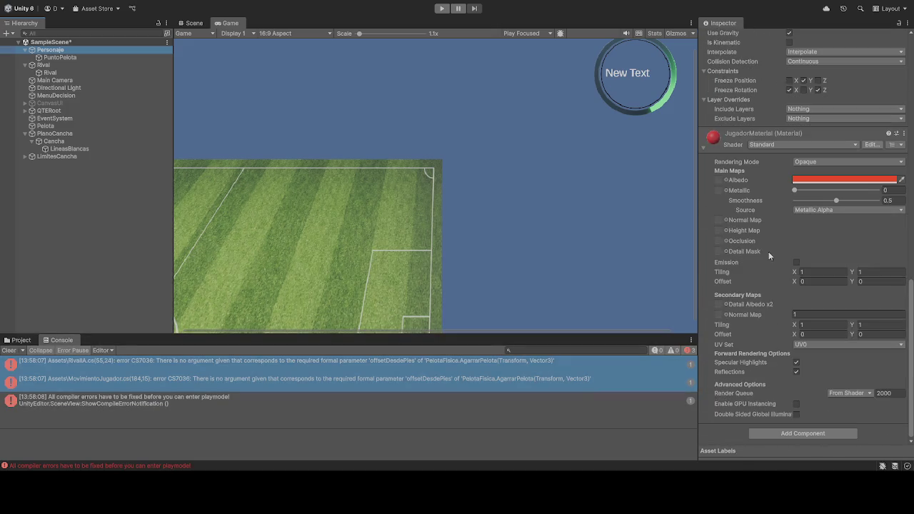
Step: Inspect Pelota's Sphere Collider (FisicaPelota, radius 0.5) and its 0.4-mass Rigidbody
{"action": "left_click", "coordinate": [63, 126]}
{"action": "scroll", "coordinate": [756, 223], "scroll_direction": "up", "scroll_amount": 10}
{"action": "scroll", "coordinate": [768, 228], "scroll_direction": "up", "scroll_amount": 8}
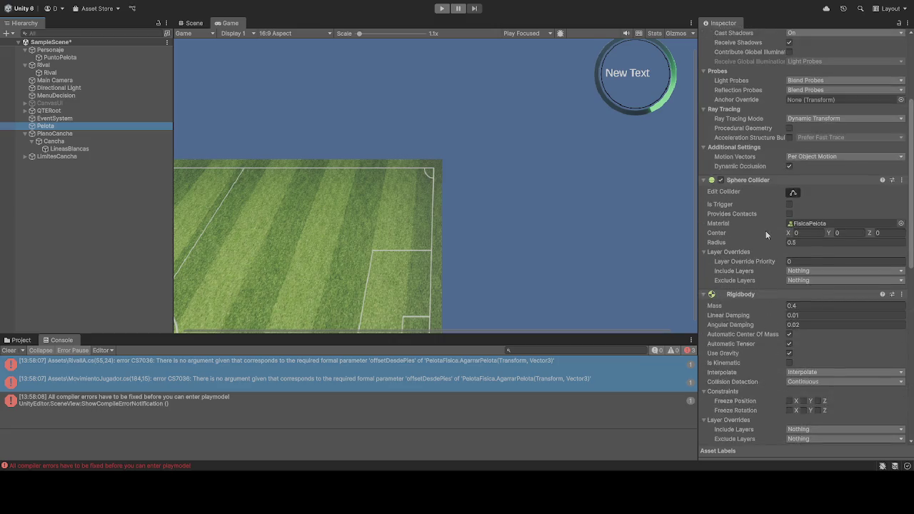
{"action": "scroll", "coordinate": [764, 229], "scroll_direction": "down", "scroll_amount": 10}
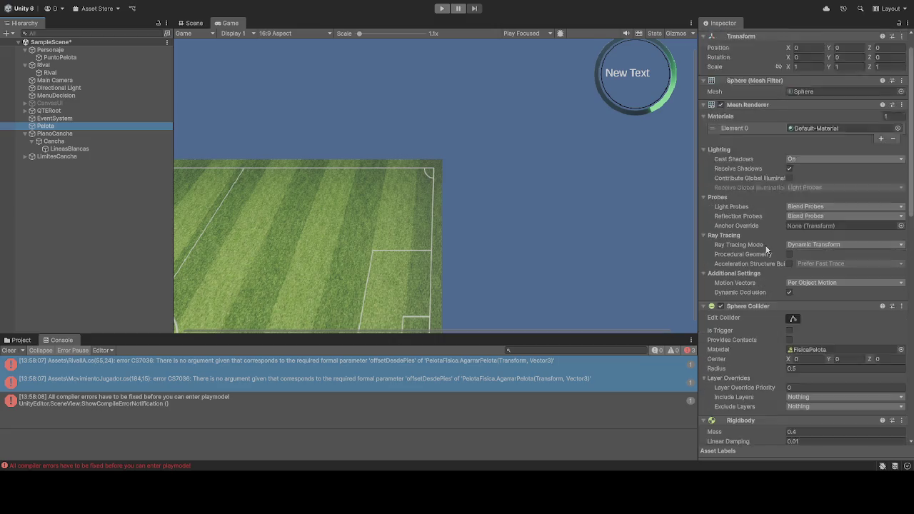
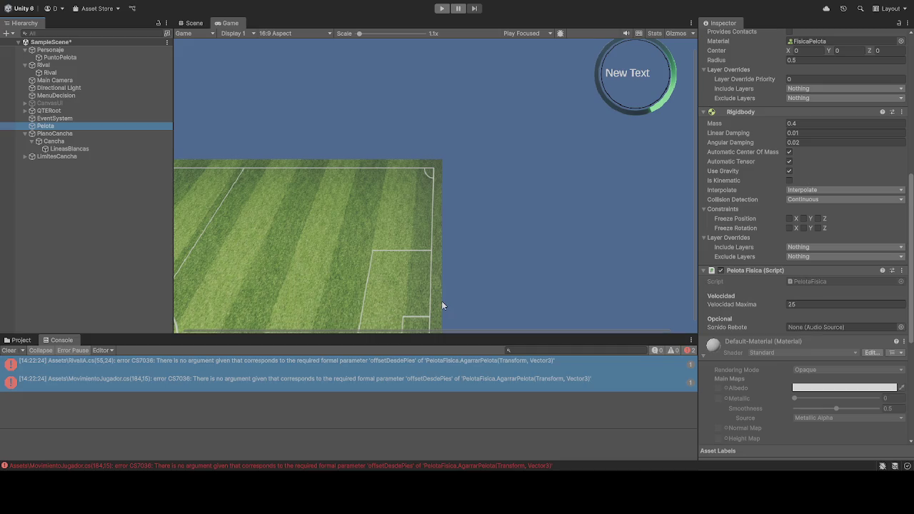
Step: Attempt play mode and view the 'All compiler errors have to be fixed' Console message details
{"action": "left_click", "coordinate": [441, 8]}
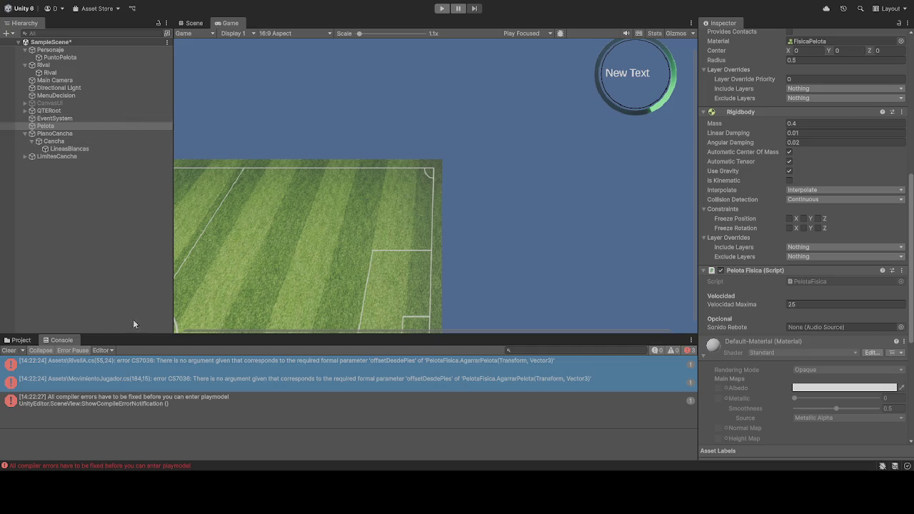
{"action": "left_click", "coordinate": [53, 406]}
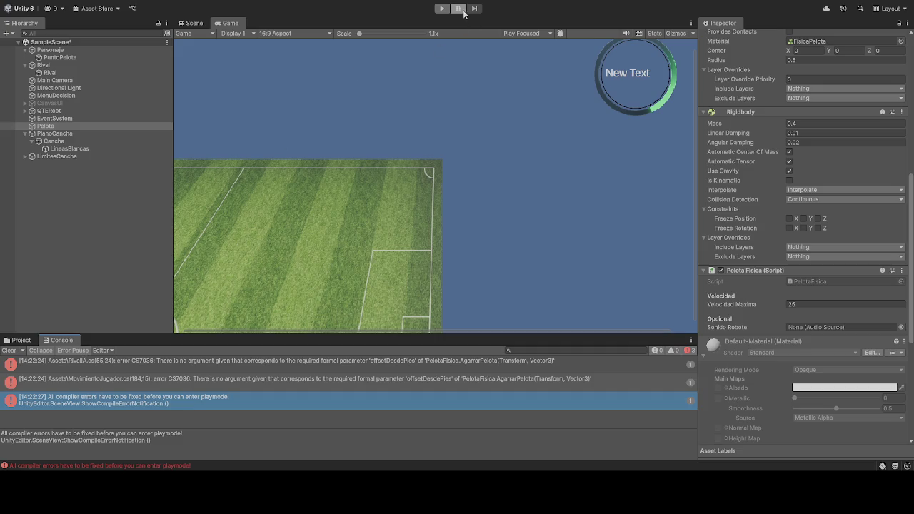
Step: Retry play mode, then select all Console entries to reveal the RivalIA.cs CS7036 error
{"action": "left_click", "coordinate": [441, 9]}
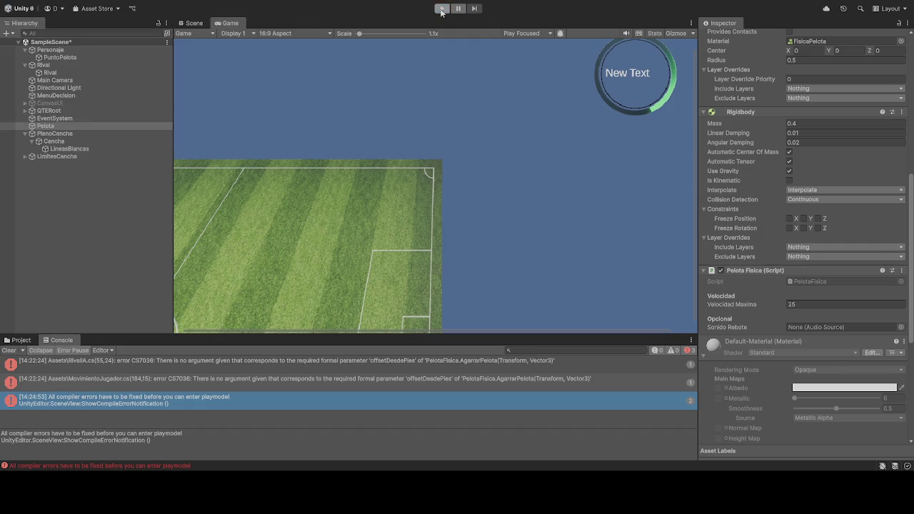
{"action": "left_click", "coordinate": [179, 359], "text": "shift"}
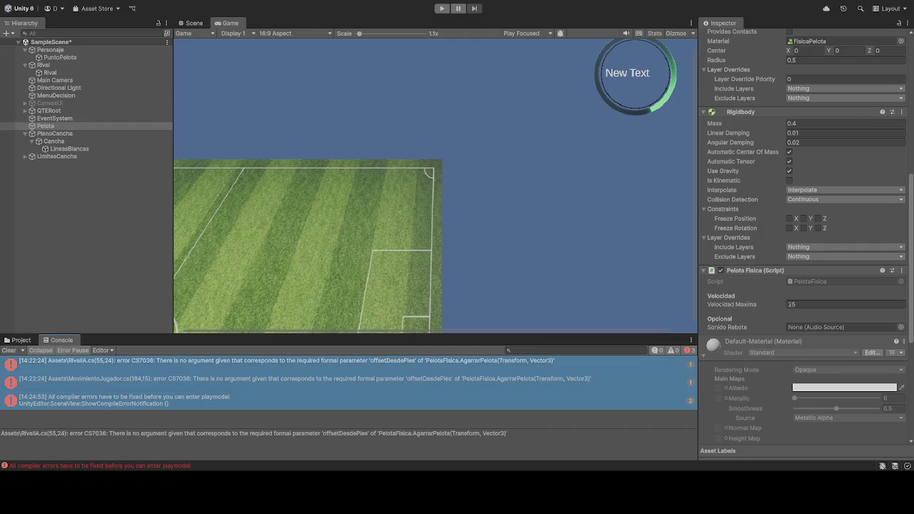
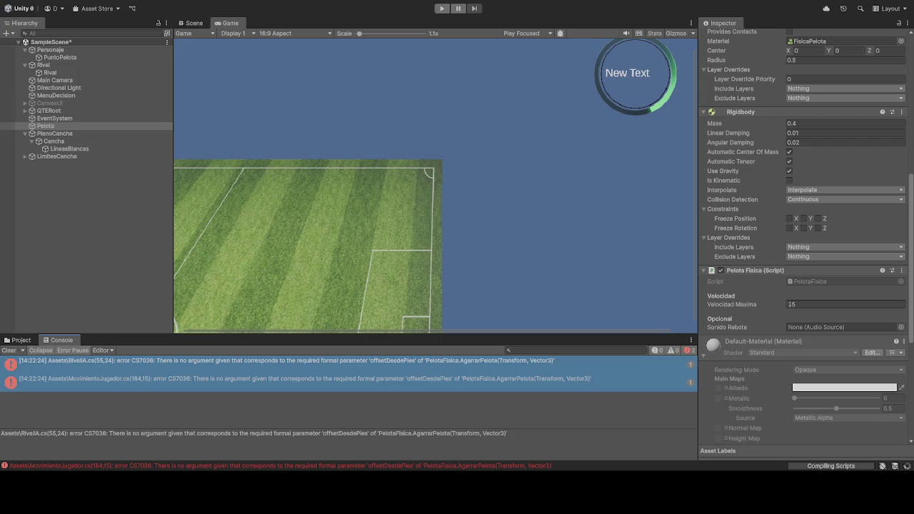
Step: Start Play mode in the soccer scene; Unity blocks it over the RivalIA.cs CS7036 compile error
{"action": "left_click", "coordinate": [442, 8]}
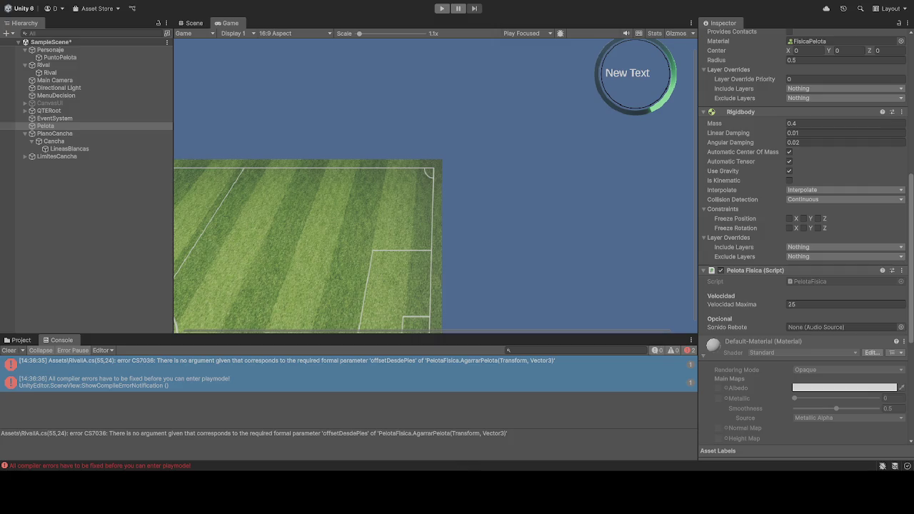